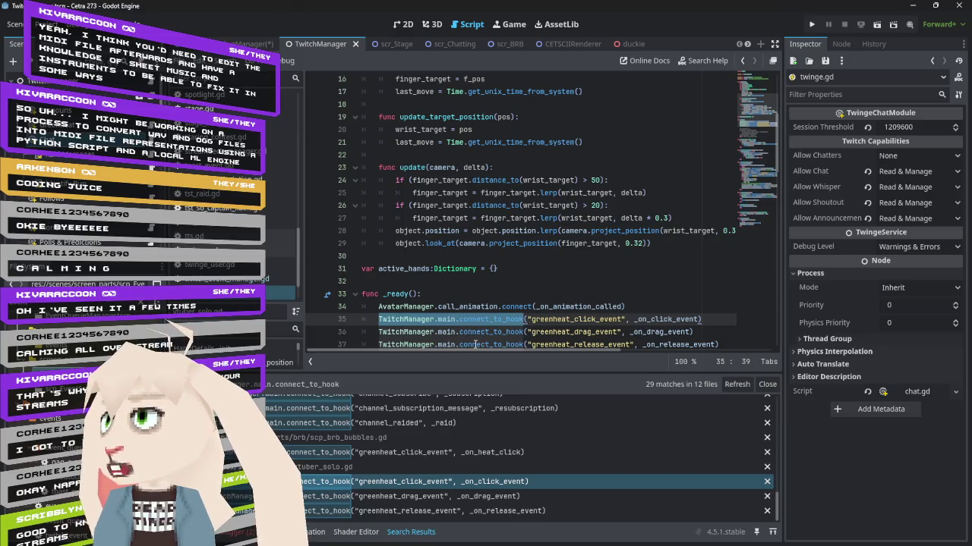
# Search the whole project for connect_to_hook (31 matches in 15 files) and open the shoutout.gd result
pyautogui.doubleClick(478, 320)
pyautogui.hotkey('ctrl', 'shift', 'f')
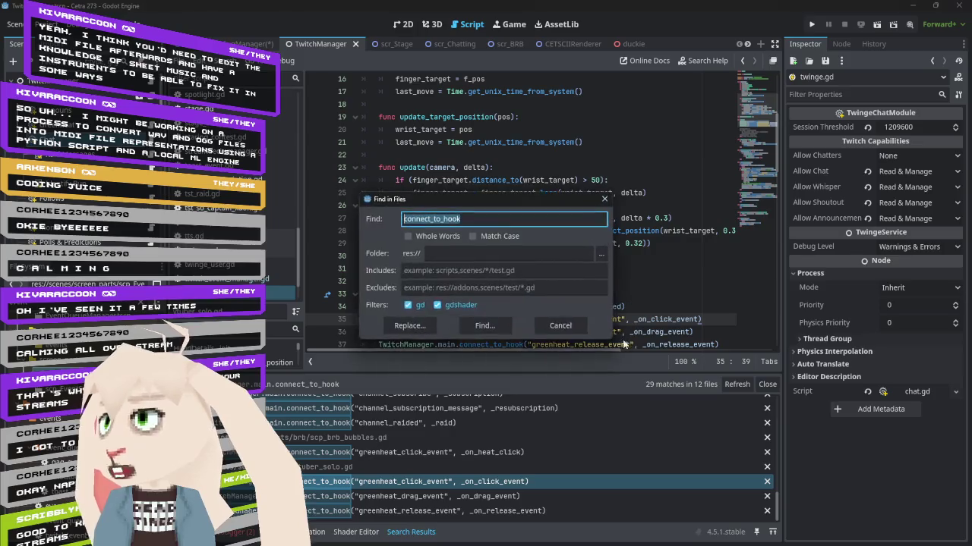
pyautogui.click(498, 324)
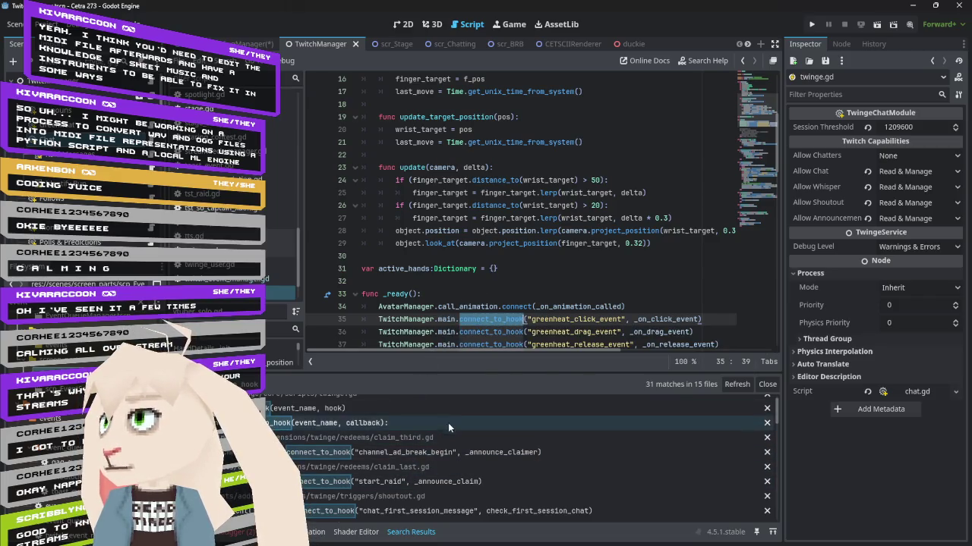
pyautogui.click(422, 510)
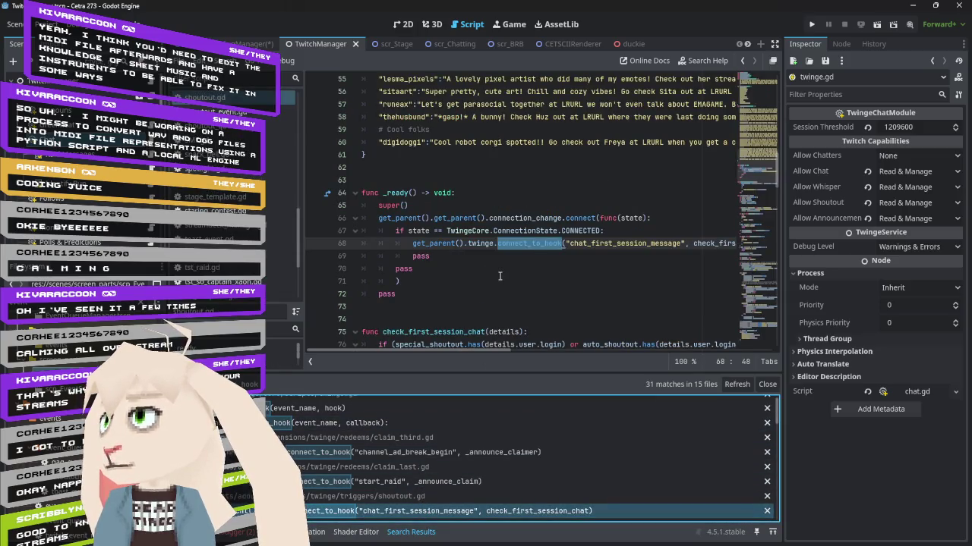
# Delete the connection_change wrapper and leftover pass lines around the chat_first_session_message hook call
pyautogui.click(413, 244)
pyautogui.moveTo(413, 243); pyautogui.dragTo(378, 218)
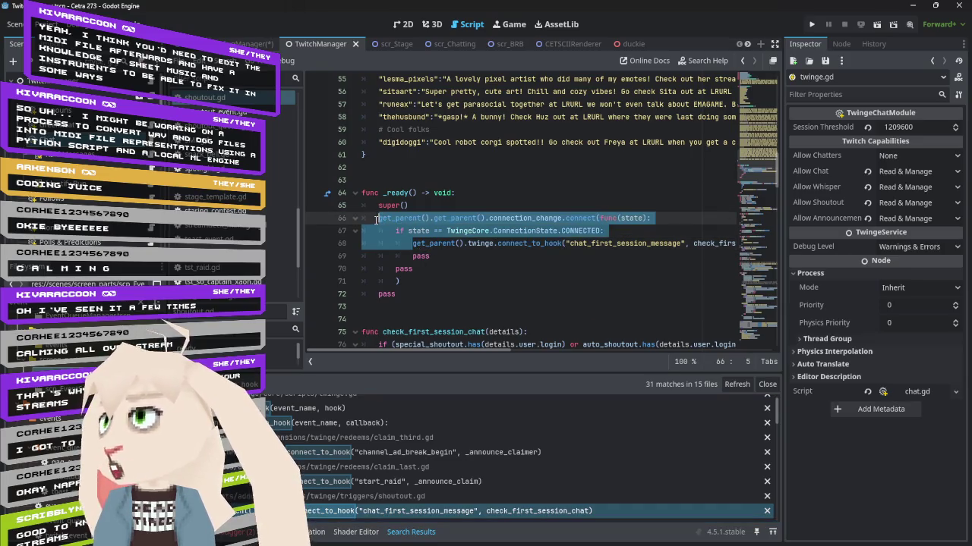
pyautogui.press('Delete')
pyautogui.moveTo(423, 258); pyautogui.dragTo(361, 231)
pyautogui.press('Delete')
pyautogui.press('BackSpace')
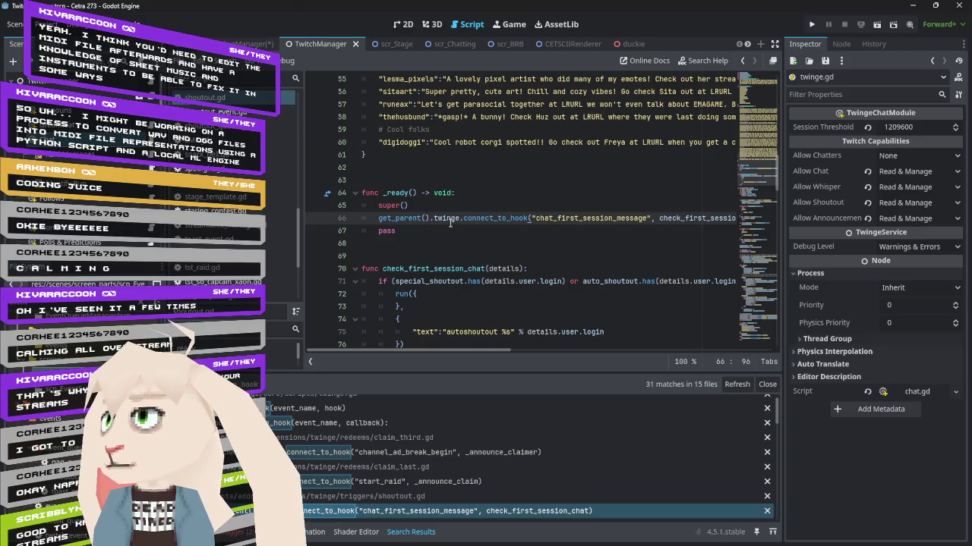
# Undo to review the original wrapper, then restore the single direct hook call
pyautogui.hotkey('ctrl', 'z')
pyautogui.hotkey('ctrl', 'z')
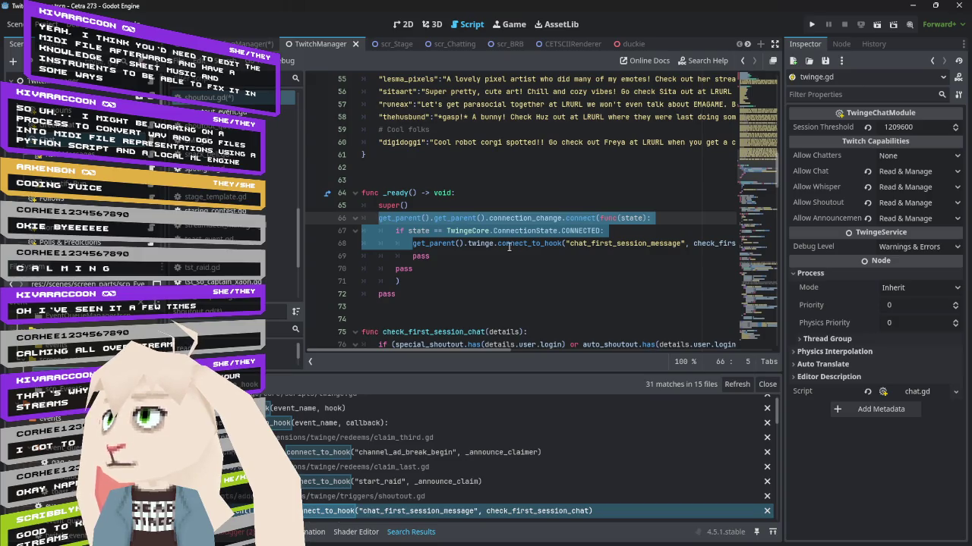
pyautogui.write('get_parent().twinge.connect_to_hook("chat_first_session_message", check_first_session_chat)')
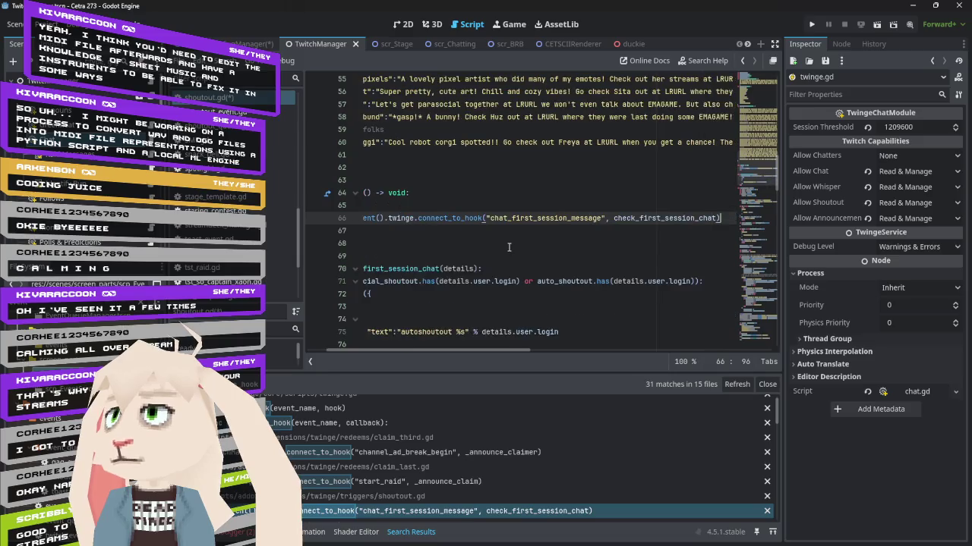
pyautogui.moveTo(486, 350); pyautogui.dragTo(384, 346)
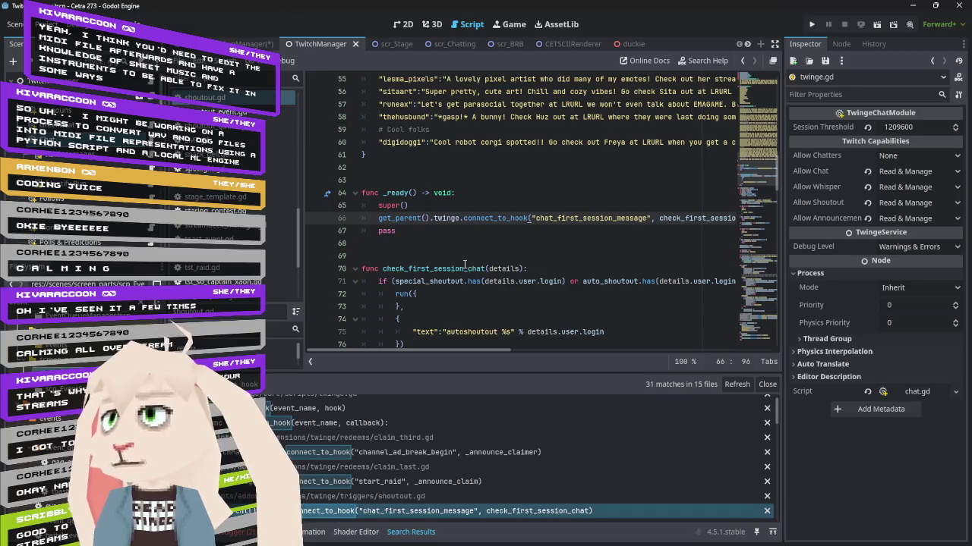
pyautogui.scroll(-3, 427, 479)
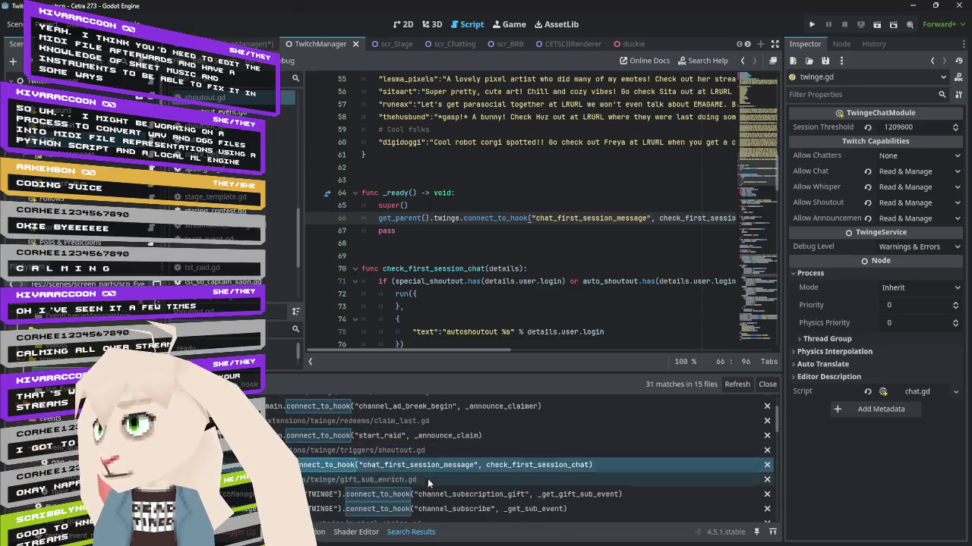
# In gift_sub_enrich.gd, delete the connection_change wrapper lines and the two leftover pass lines
pyautogui.click(407, 494)
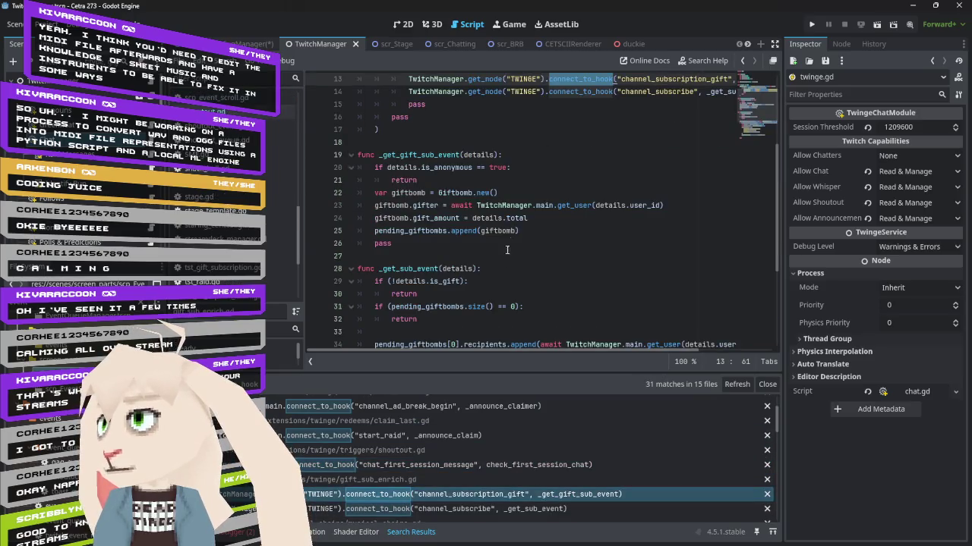
pyautogui.scroll(4, 506, 231)
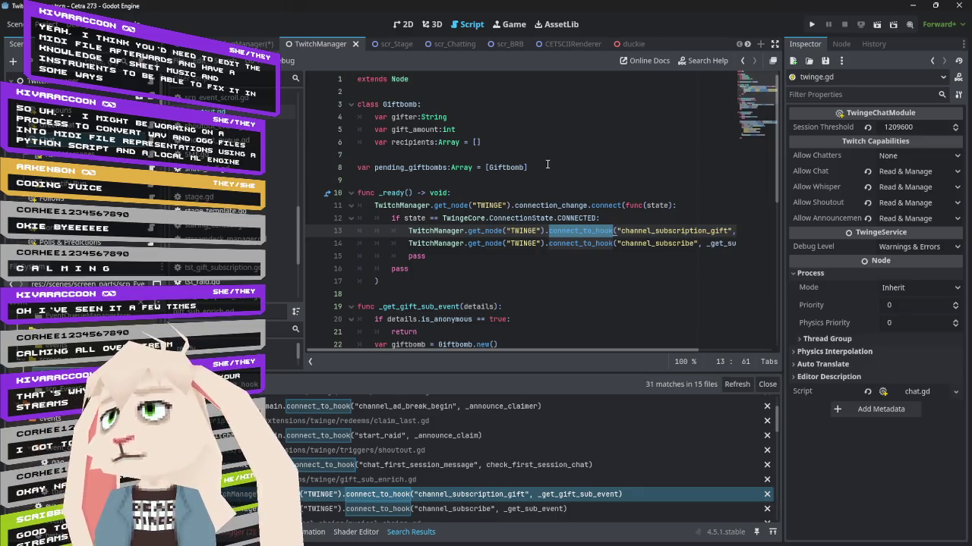
pyautogui.moveTo(622, 218)
pyautogui.mouseDown()
pyautogui.moveTo(361, 215)
pyautogui.moveTo(359, 205)
pyautogui.mouseUp()
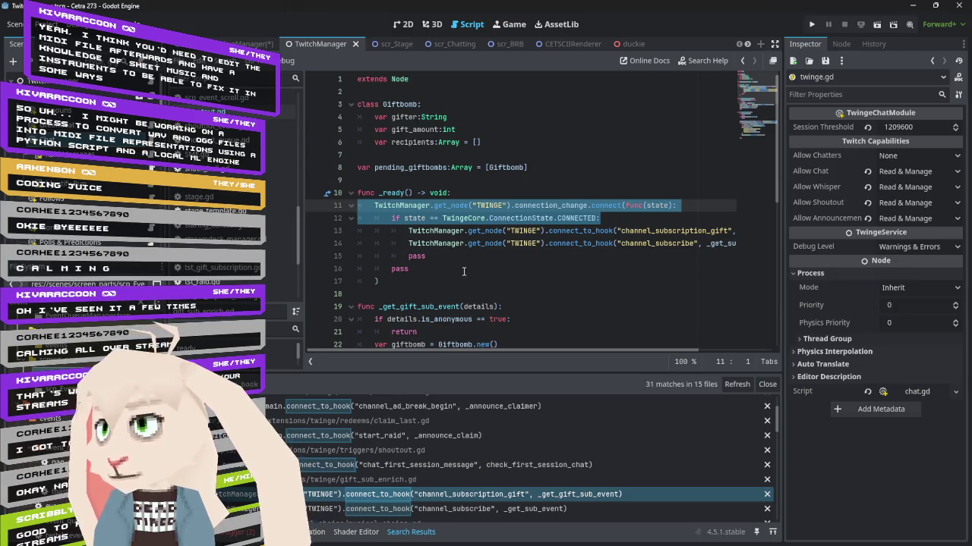
pyautogui.press('Delete')
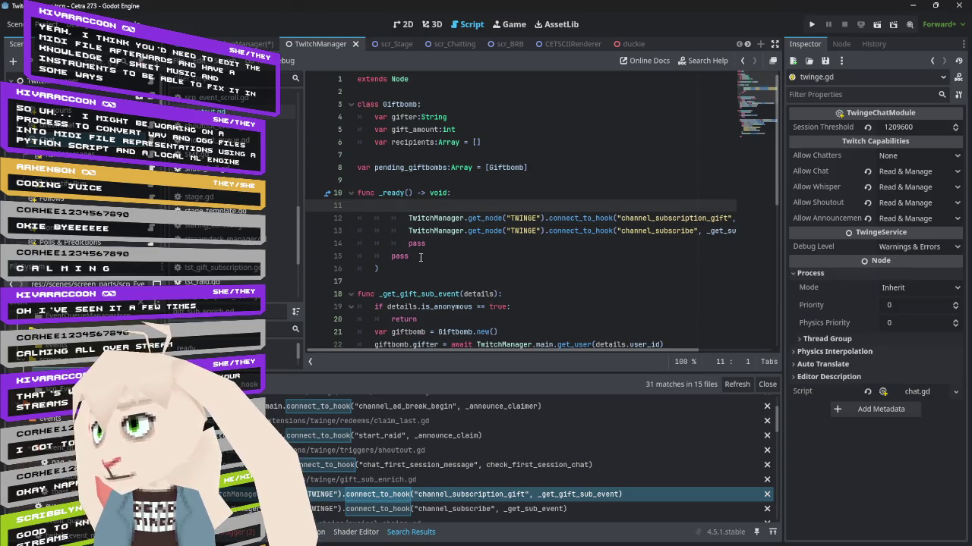
pyautogui.moveTo(419, 256); pyautogui.dragTo(361, 248)
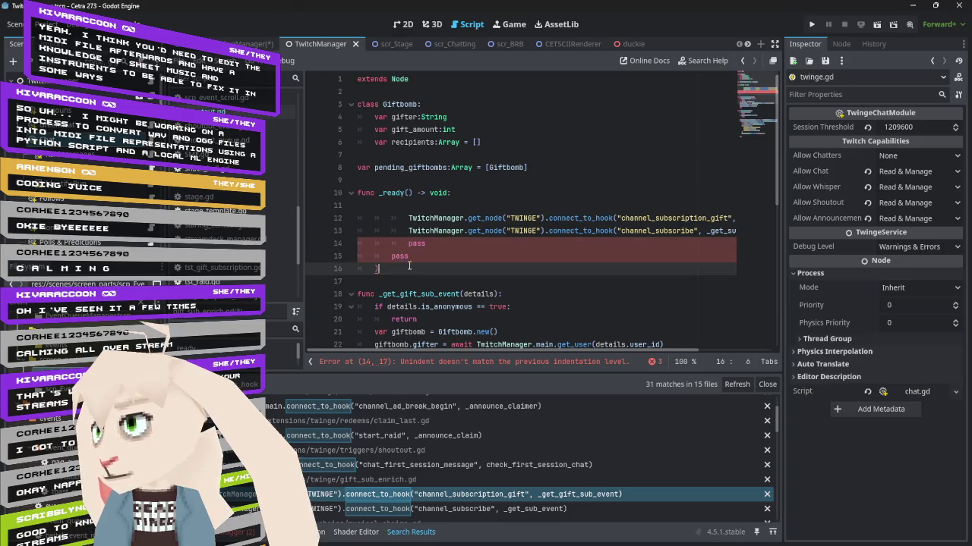
pyautogui.press('Delete')
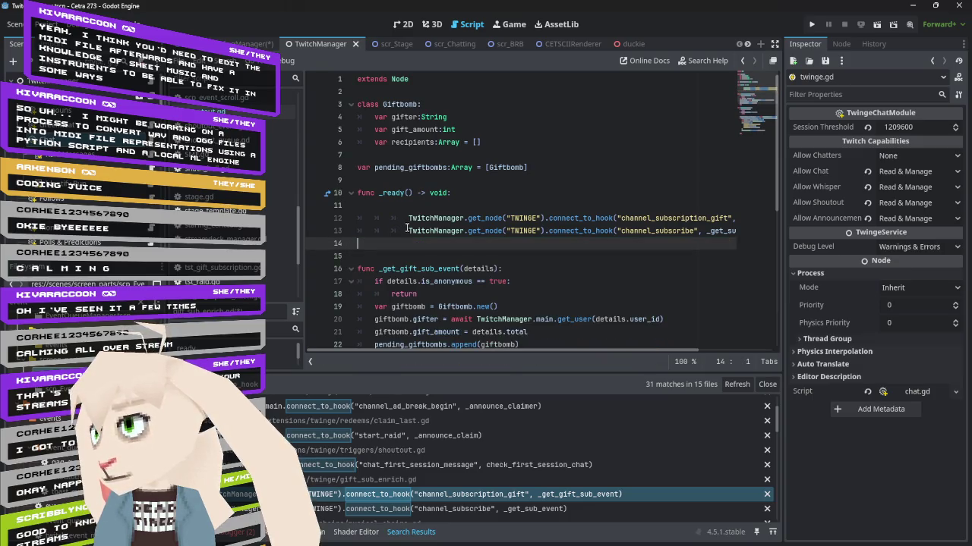
# Unindent the channel_subscribe and channel_subscription_gift hook calls and remove the blank lines in _ready
pyautogui.click(406, 228)
pyautogui.press('BackSpace')
pyautogui.press('BackSpace')
pyautogui.click(401, 219)
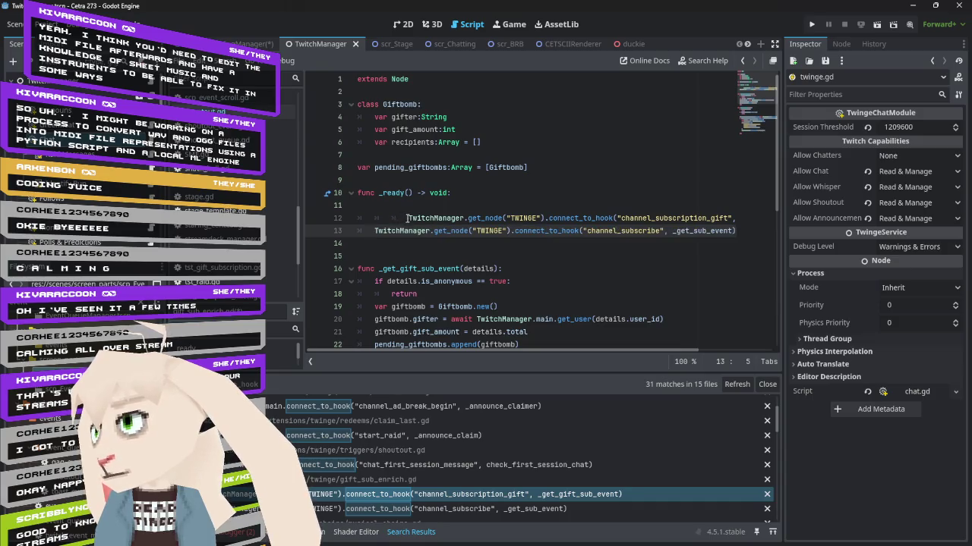
pyautogui.press('BackSpace')
pyautogui.press('BackSpace')
pyautogui.press('Up')
pyautogui.press('BackSpace')
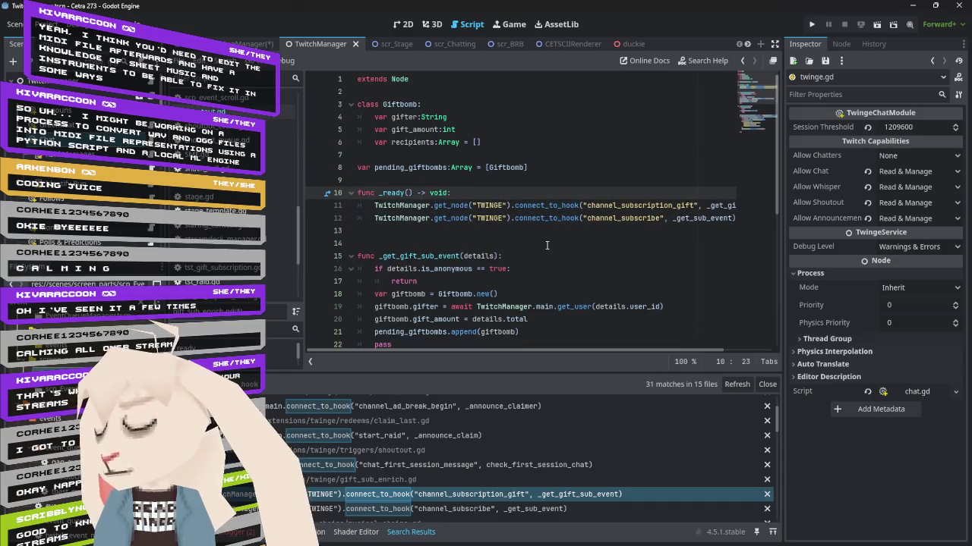
# Open musical_chairs.gd at its channel_chat_message connect_to_hook call and scroll through the remaining results
pyautogui.scroll(-2, 487, 476)
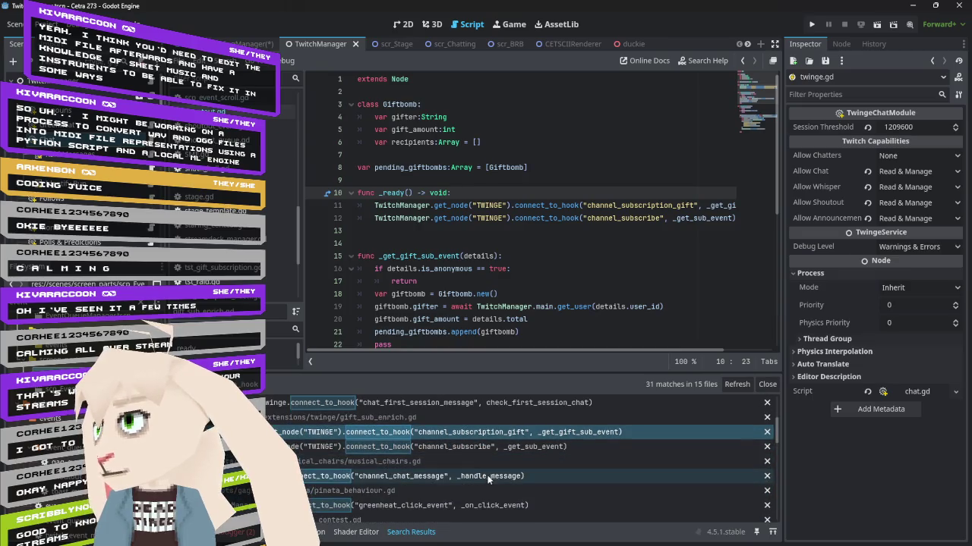
pyautogui.click(475, 475)
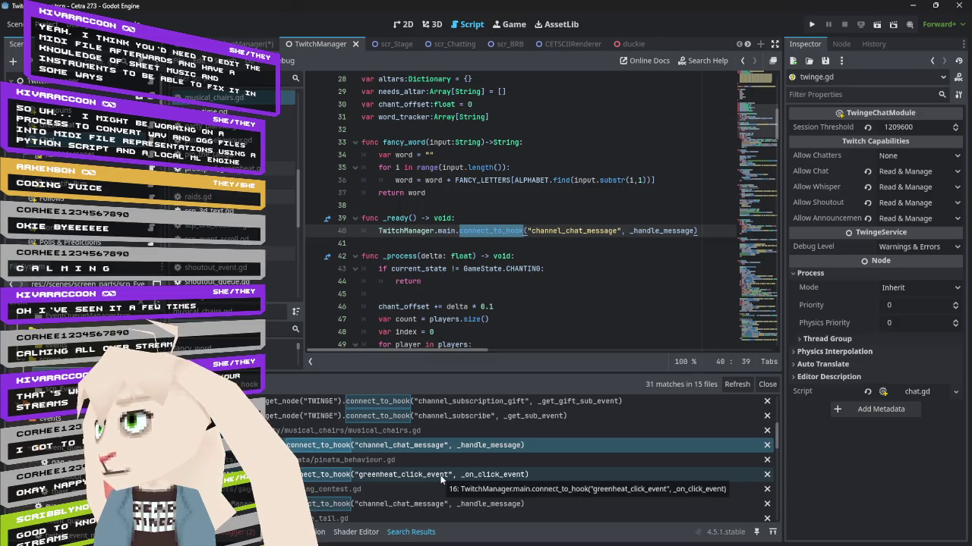
pyautogui.scroll(-2, 468, 472)
pyautogui.scroll(-3, 469, 471)
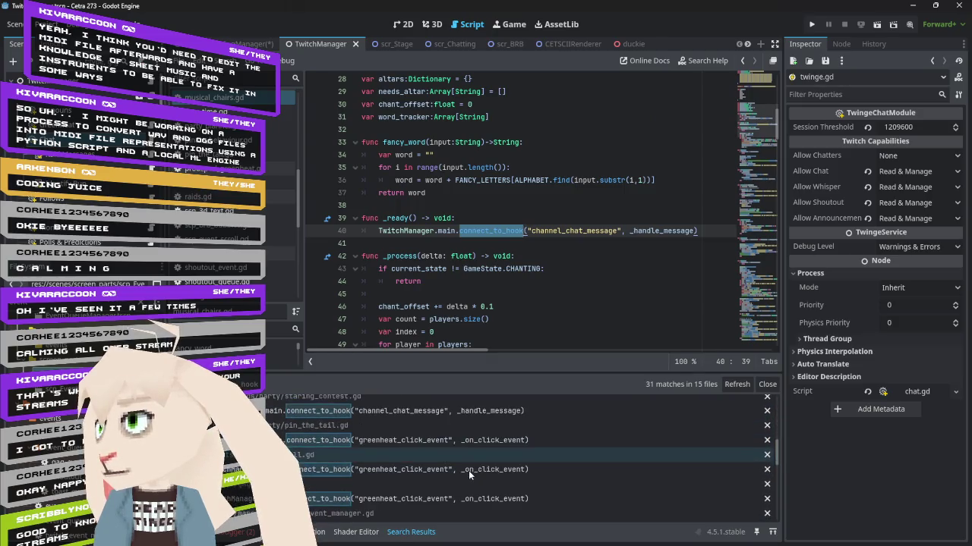
pyautogui.scroll(-2, 400, 427)
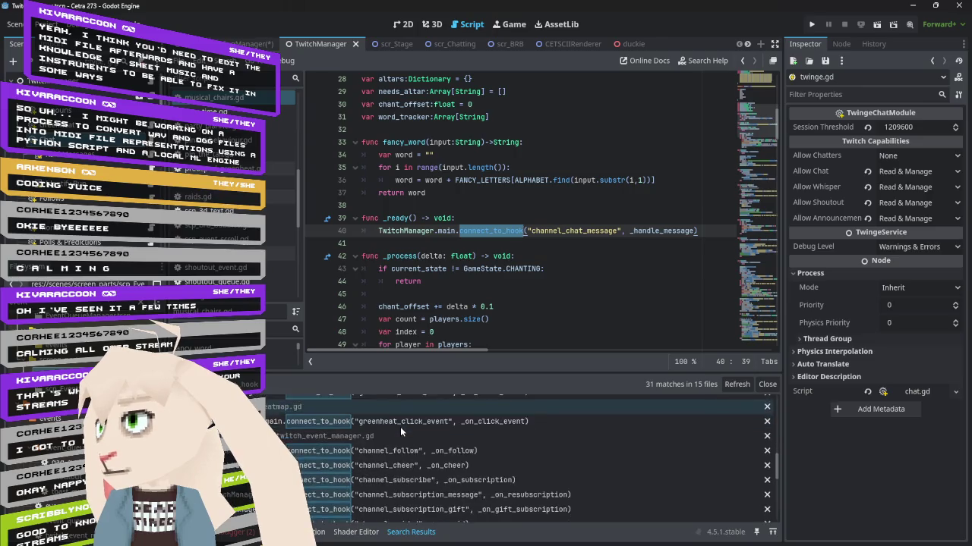
pyautogui.scroll(-1, 400, 426)
pyautogui.scroll(-1, 400, 426)
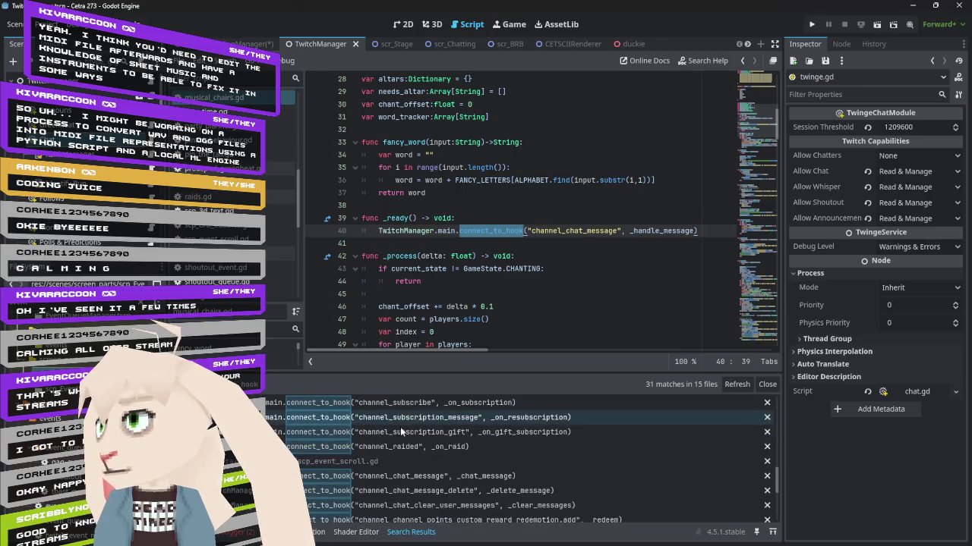
pyautogui.scroll(-2, 400, 427)
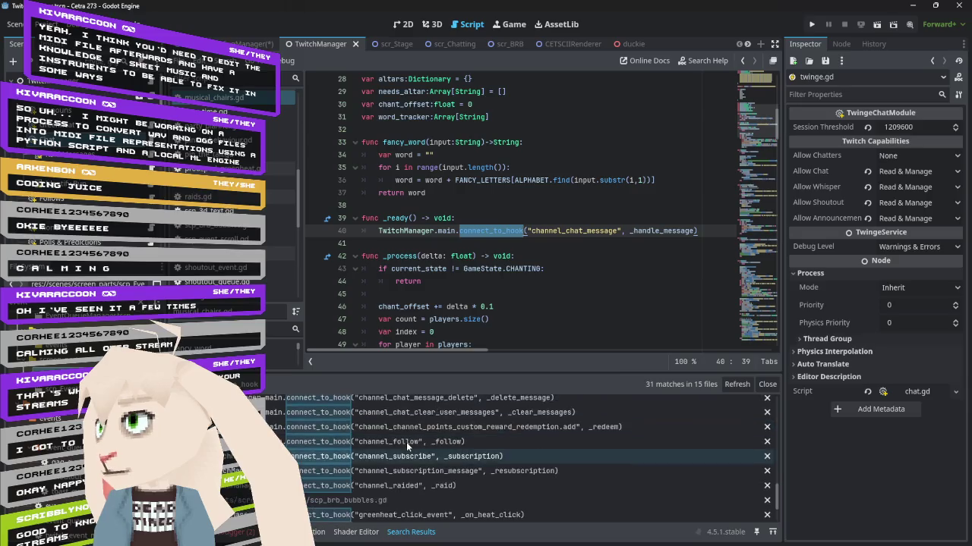
pyautogui.scroll(-4, 406, 448)
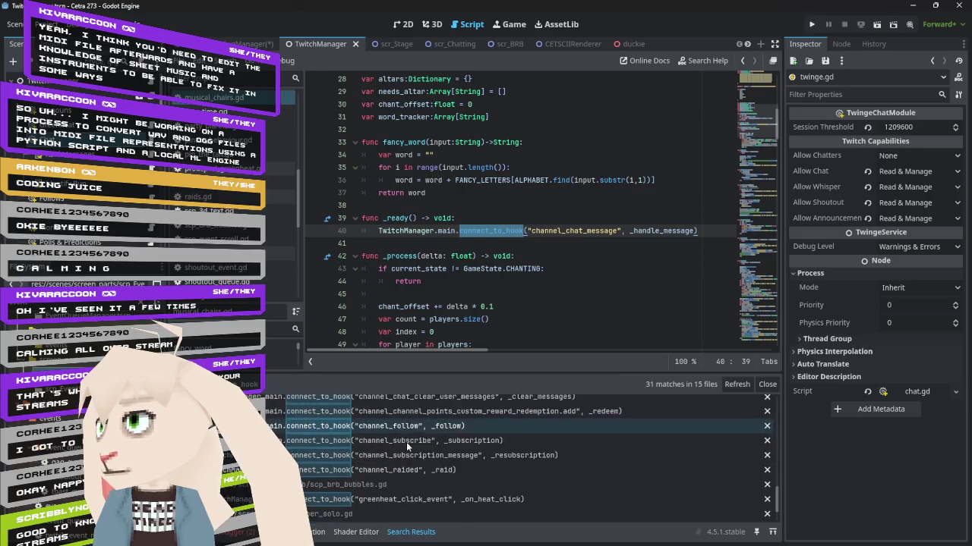
pyautogui.scroll(-4, 406, 442)
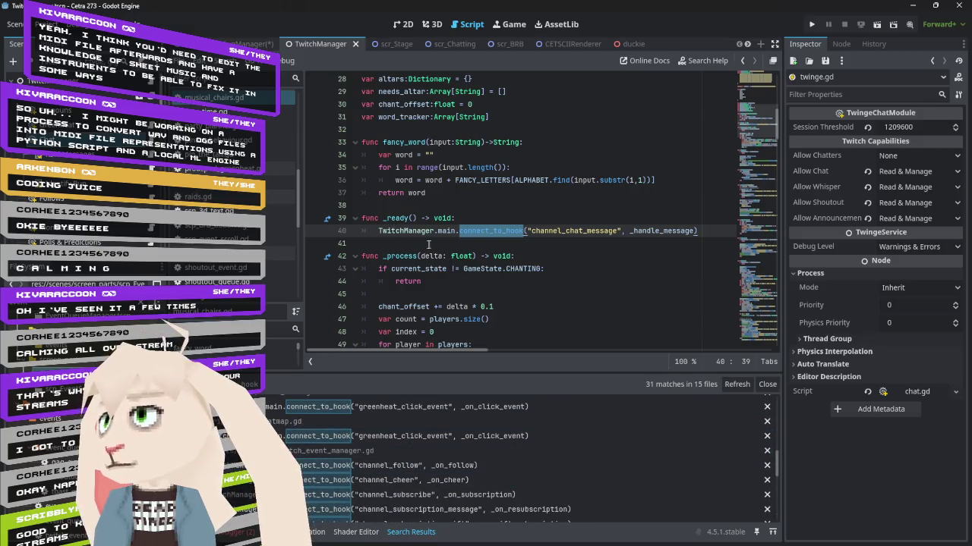
pyautogui.scroll(-5, 406, 410)
pyautogui.scroll(3, 405, 411)
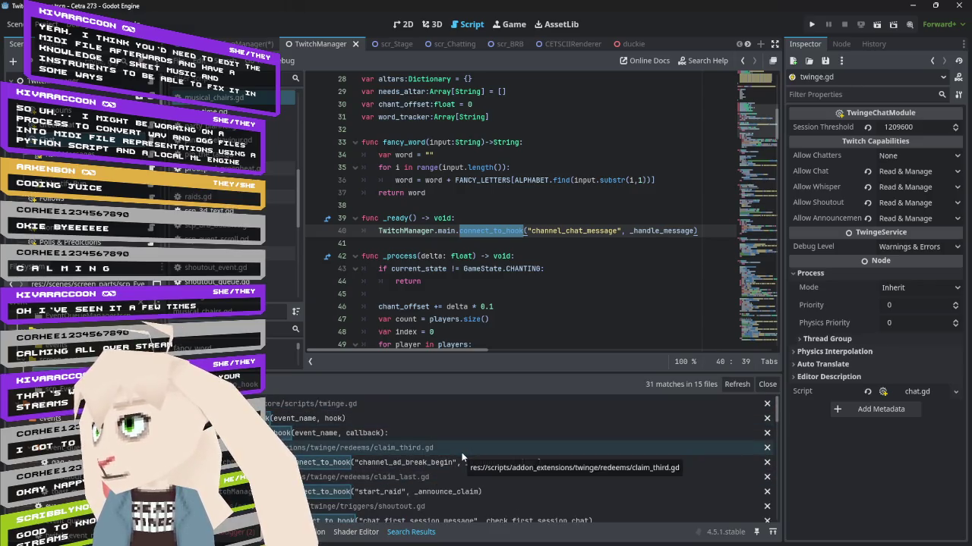
pyautogui.scroll(-2, 462, 453)
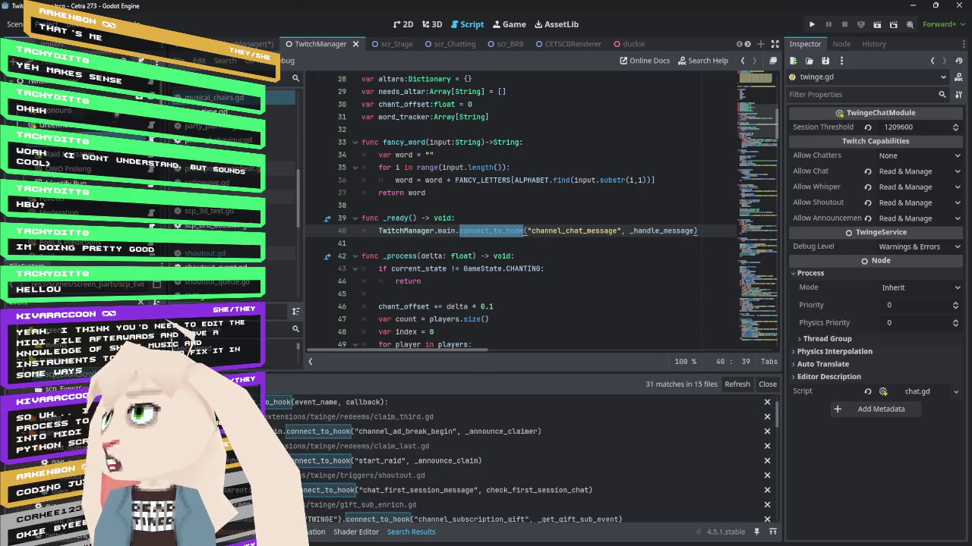
# Delete the first of the Raid Messages trigger's two responses, keeping the duckie one, and save the scene
pyautogui.click(74, 162)
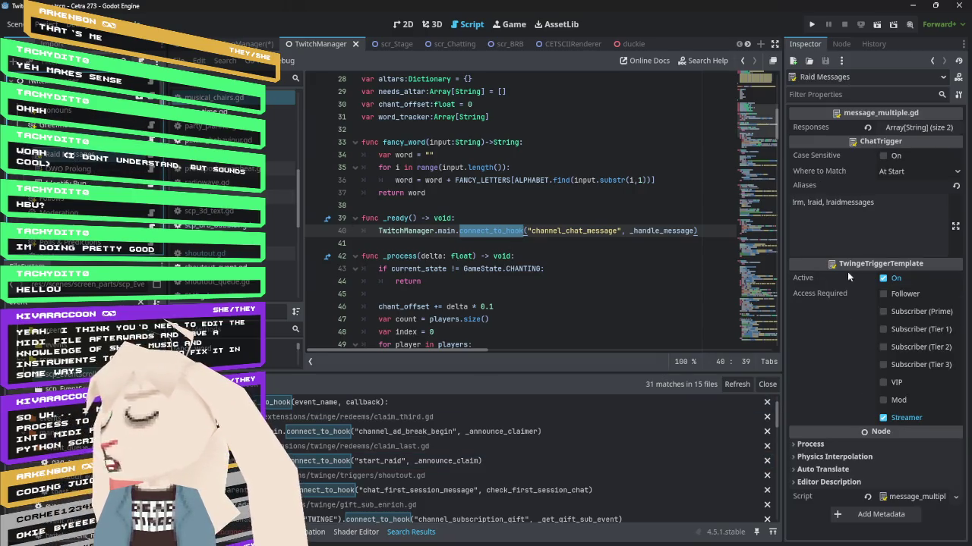
pyautogui.click(915, 130)
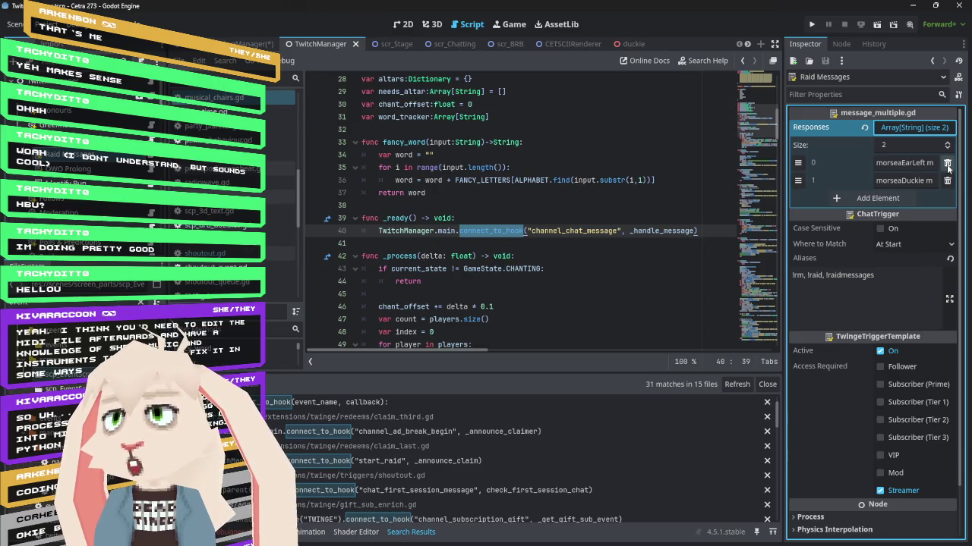
pyautogui.click(946, 164)
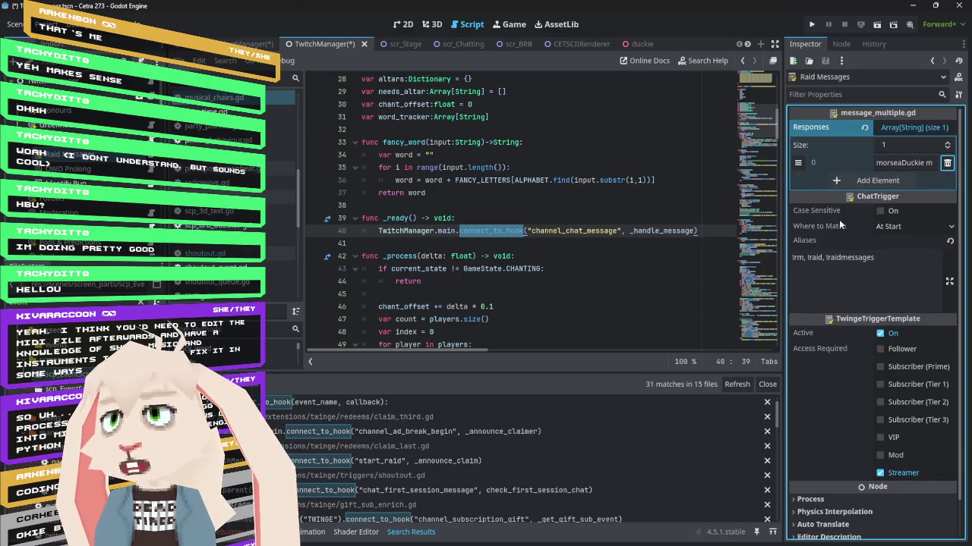
pyautogui.hotkey('ctrl', 's')
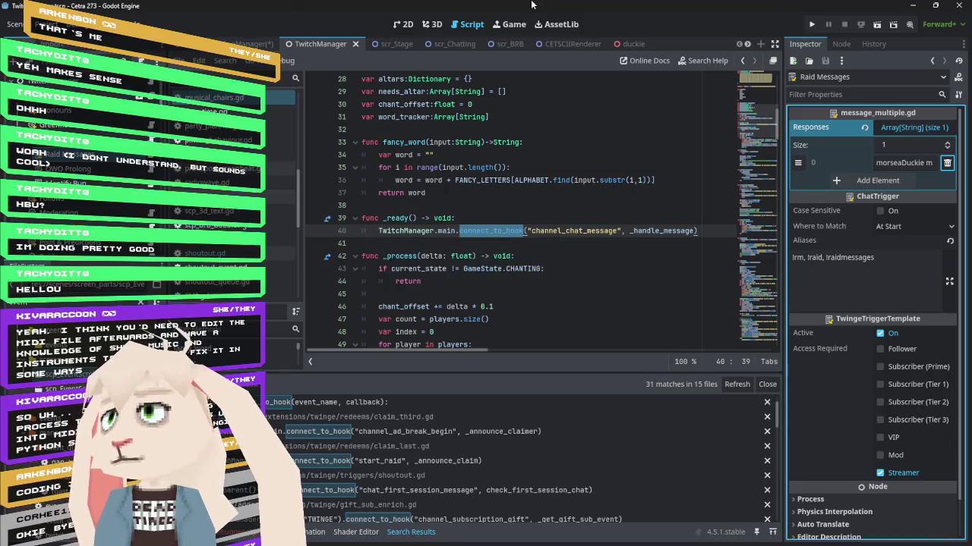
pyautogui.hotkey('ctrl', 'shift', 'Tab')
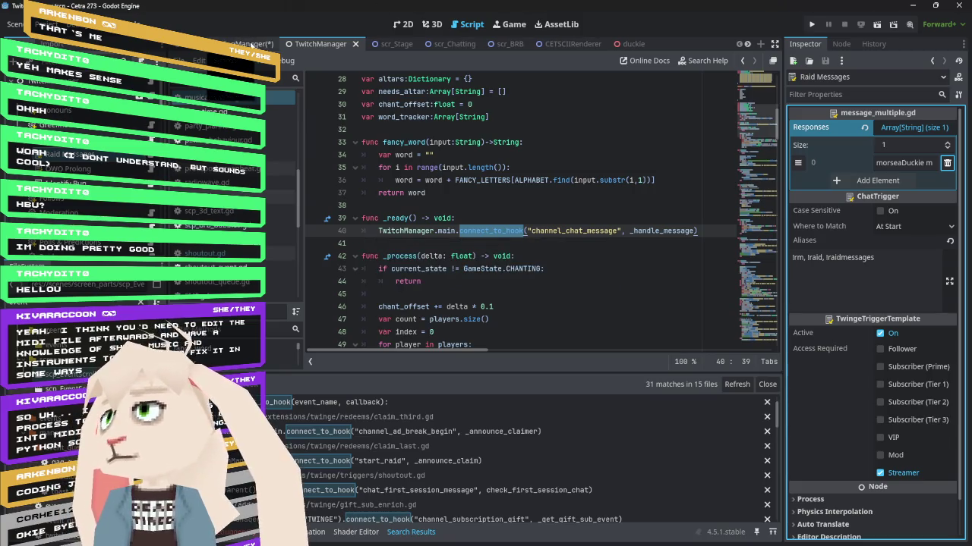